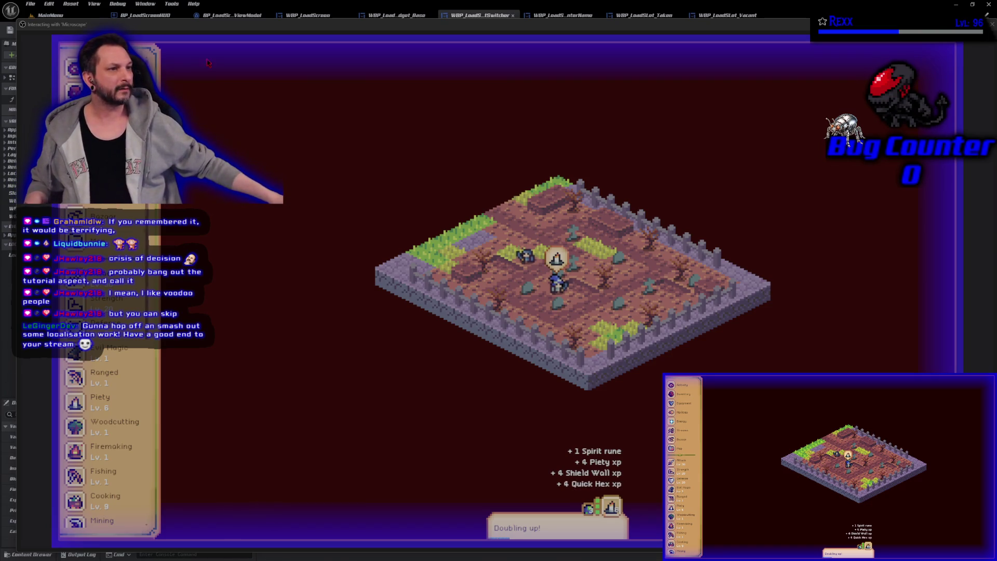
# Open the Piety activity panel in the running game, then switch back to the editor
pyautogui.click(73, 67)
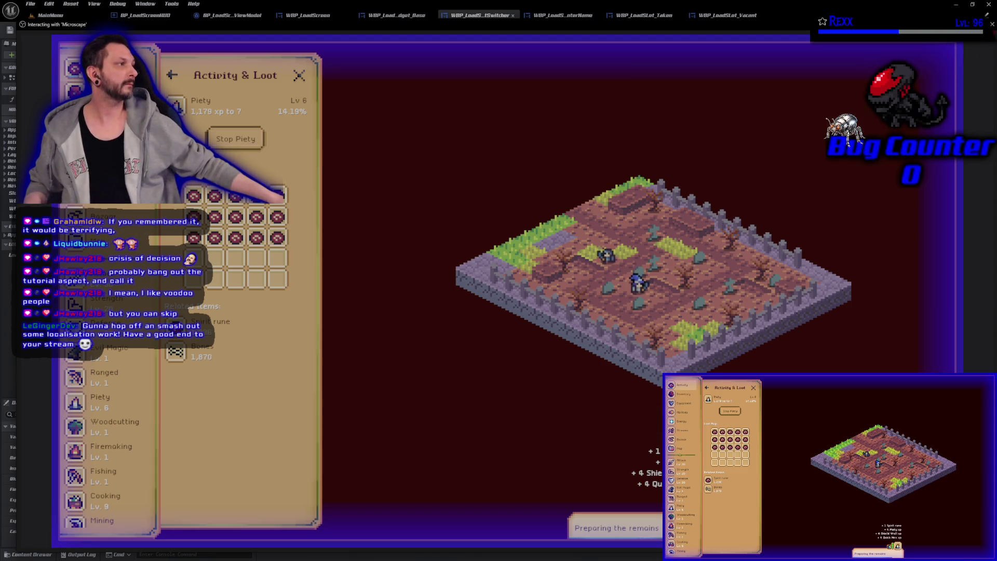
pyautogui.hotkey('alt', 'Tab')
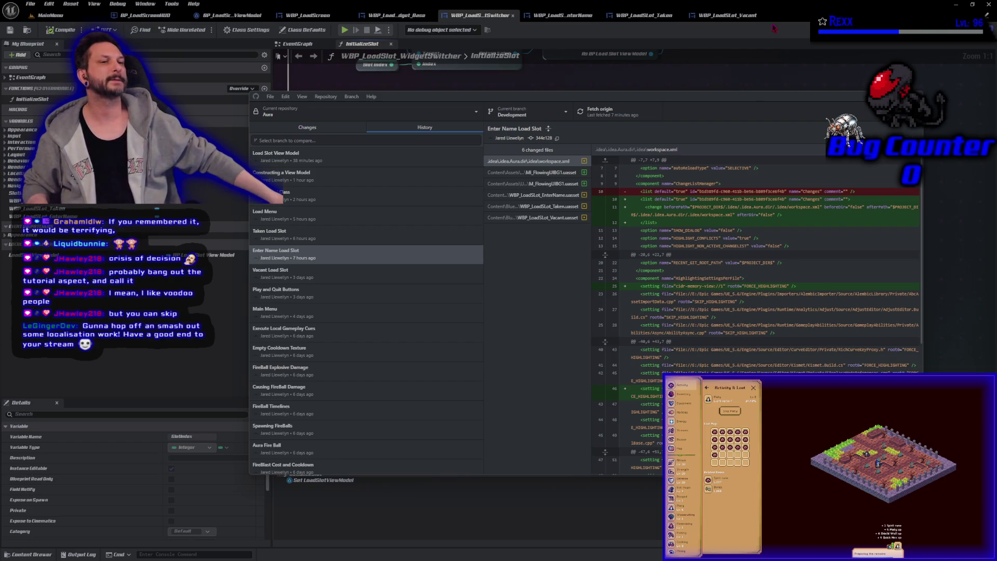
# Move the GitHub Desktop history window aside and return to the InitializeSlot Blueprint graph
pyautogui.moveTo(756, 100); pyautogui.dragTo(730, 83)
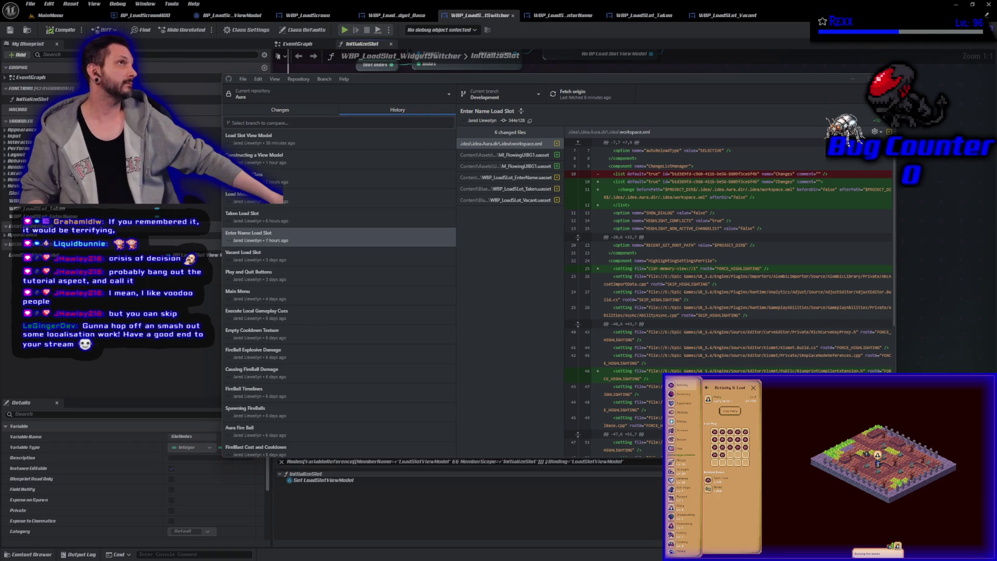
pyautogui.hotkey('alt', 'Tab')
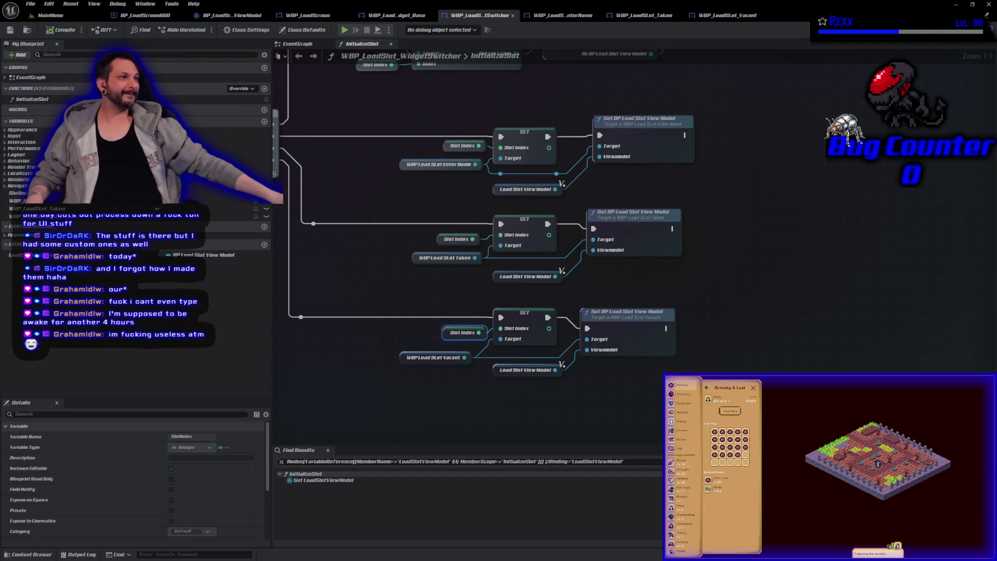
pyautogui.click(65, 16)
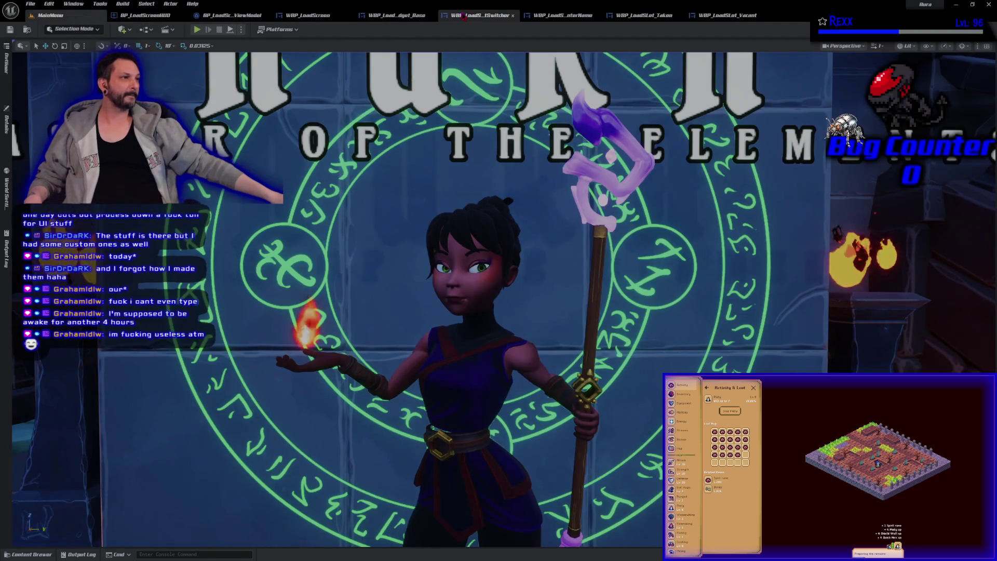
pyautogui.click(464, 16)
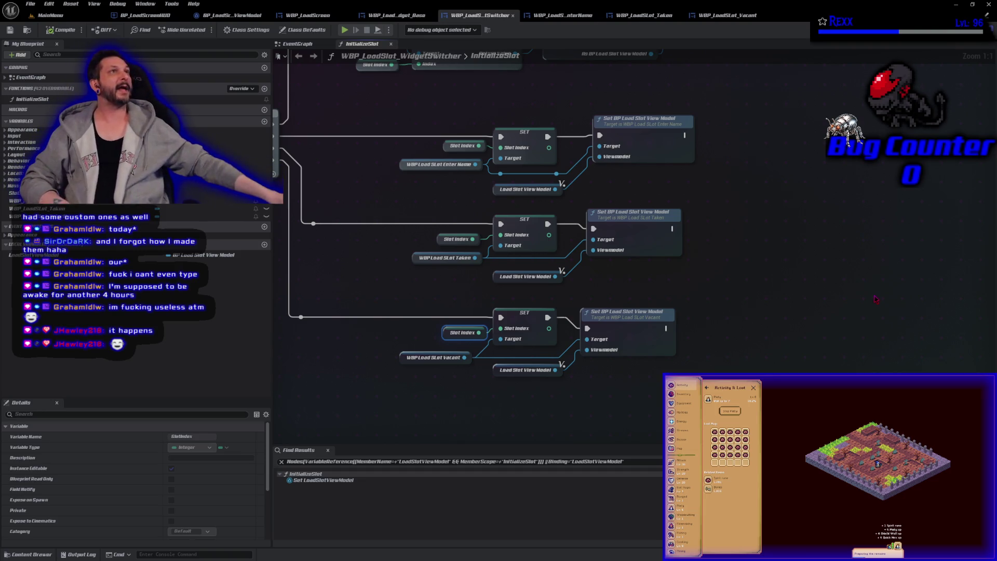
# Watch Udemy lecture 384 while browsing upcoming lectures 381–390, then return to the editor
pyautogui.hotkey('alt', 'Tab')
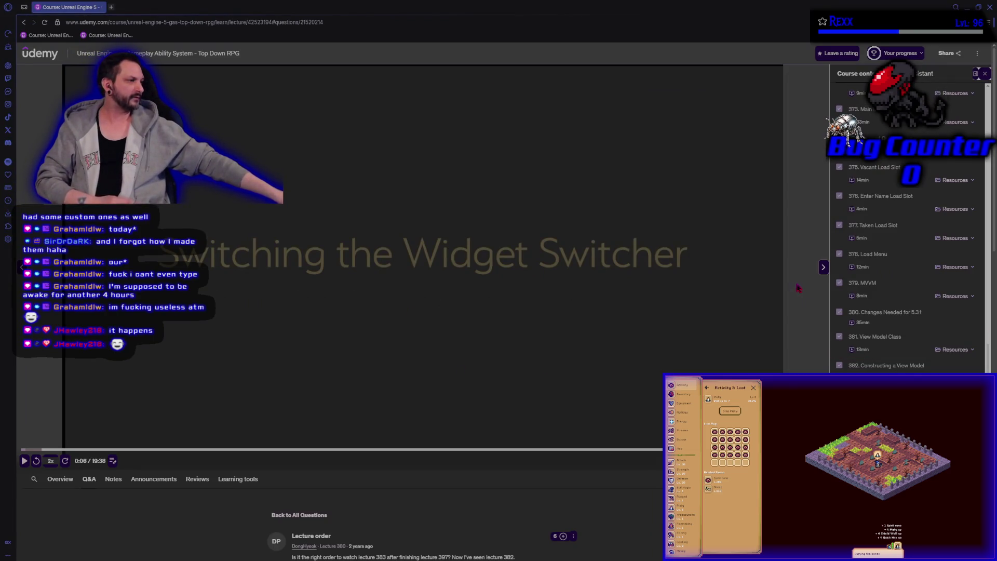
pyautogui.scroll(-2, 904, 211)
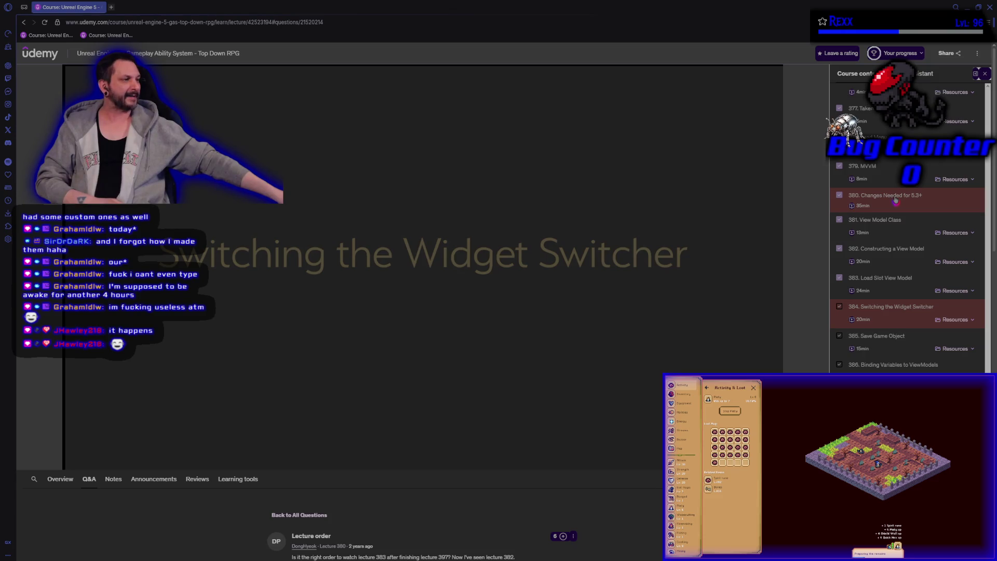
pyautogui.scroll(-3, 895, 200)
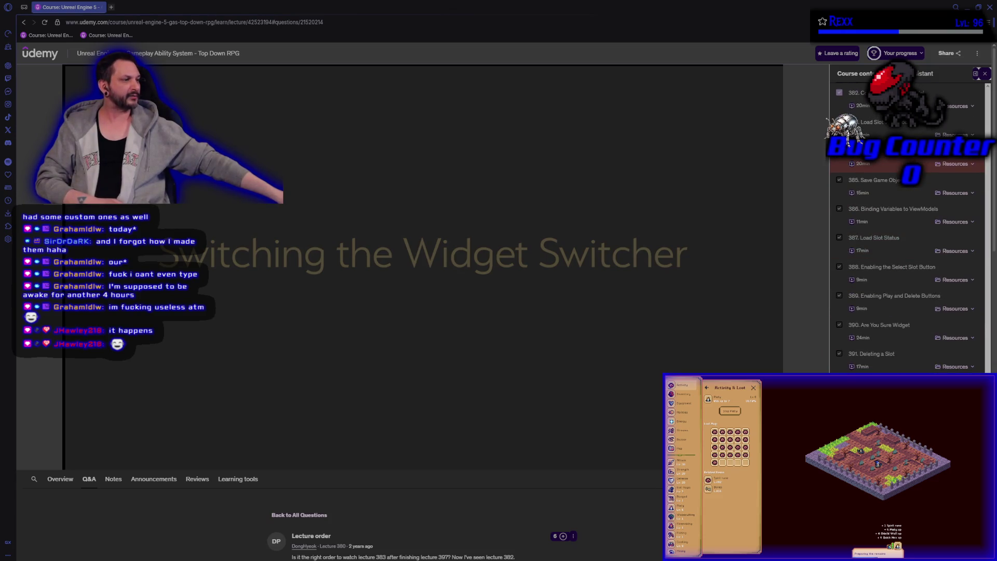
pyautogui.scroll(5, 907, 228)
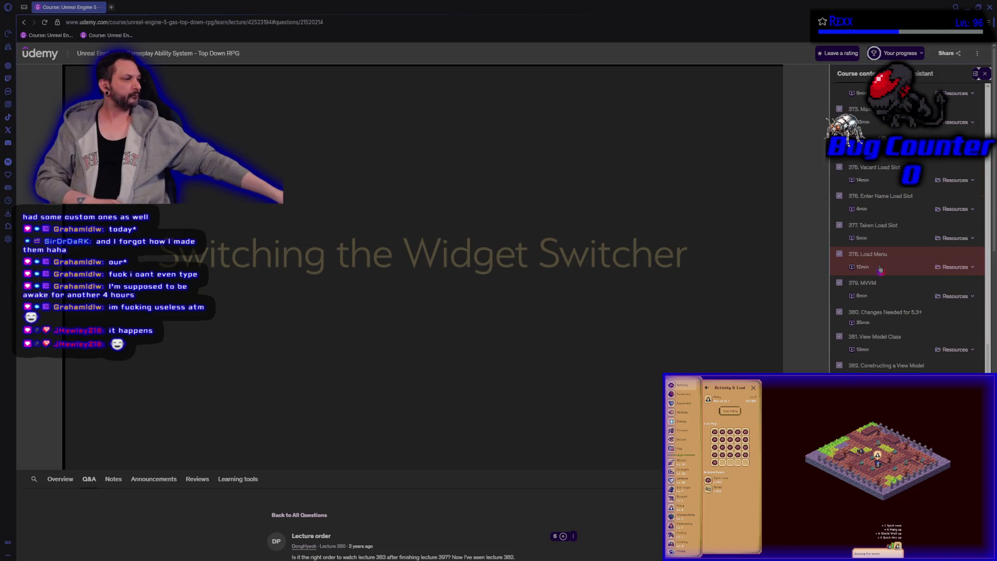
pyautogui.scroll(-3, 877, 208)
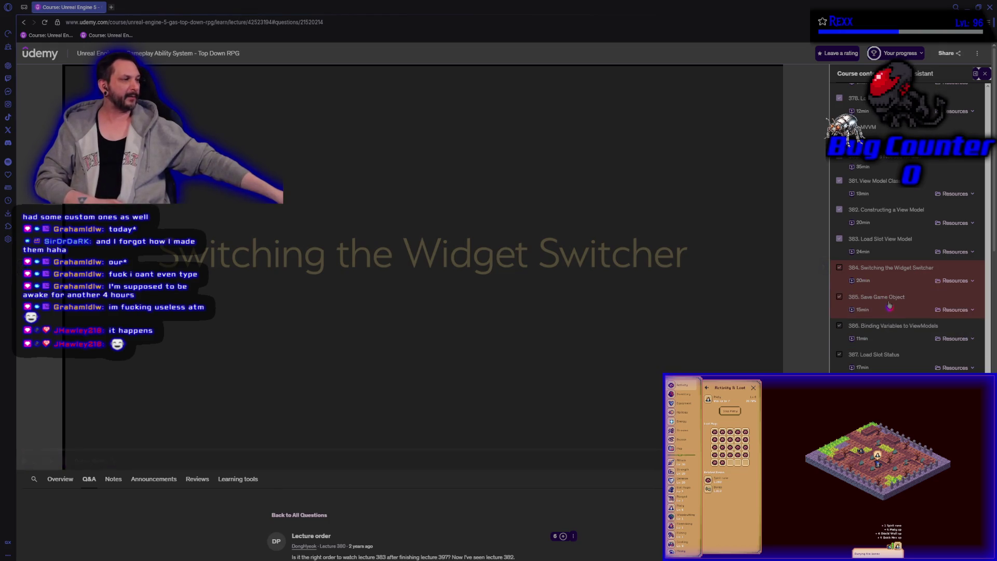
pyautogui.scroll(-3, 888, 305)
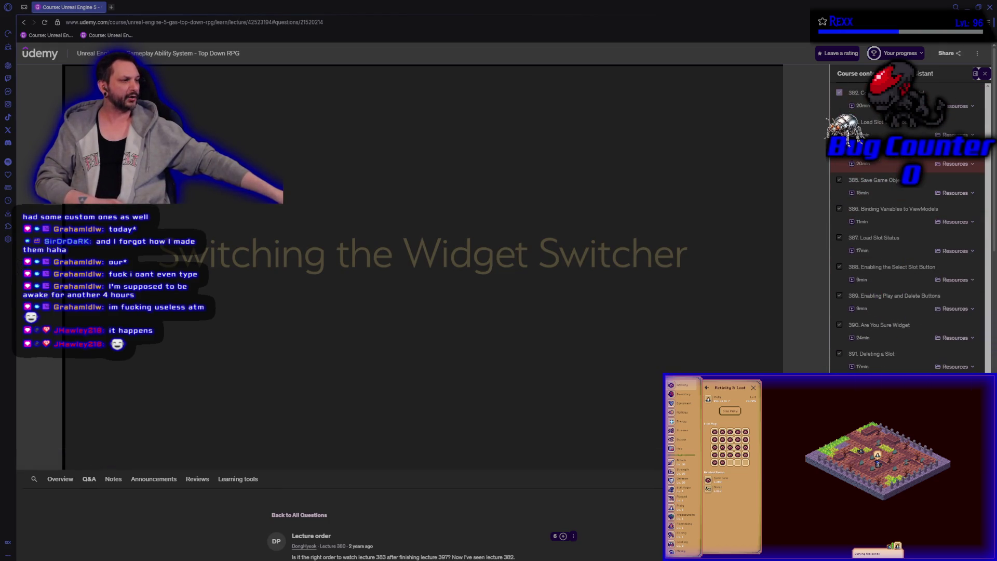
pyautogui.scroll(2, 907, 229)
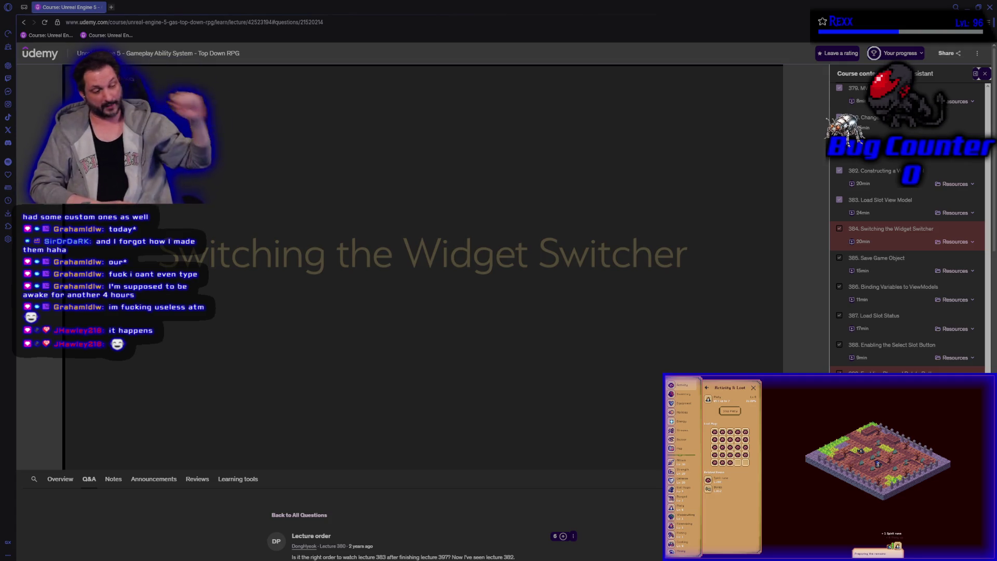
pyautogui.scroll(-1, 921, 292)
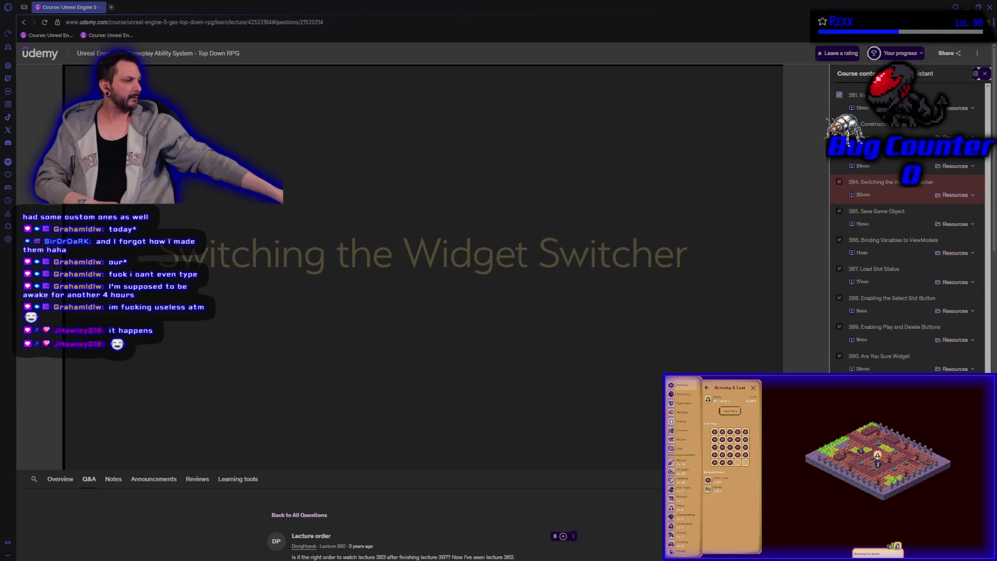
pyautogui.scroll(-1, 908, 260)
pyautogui.scroll(1, 907, 264)
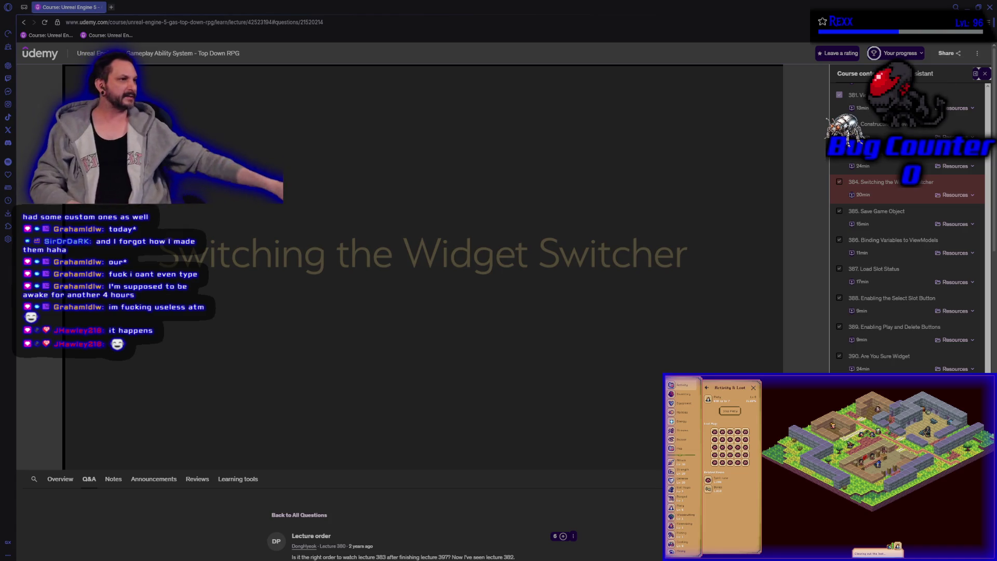
pyautogui.hotkey('alt', 'Tab')
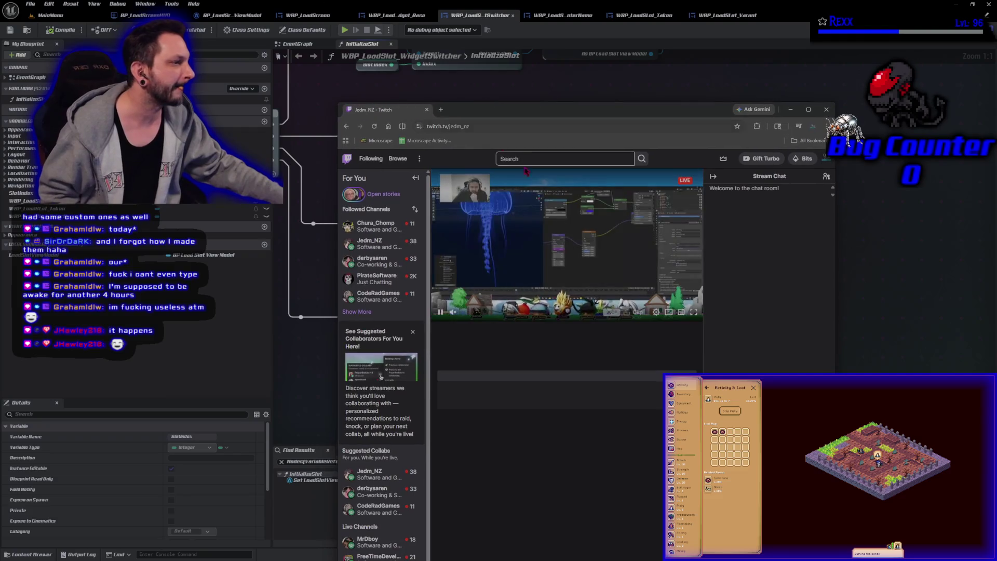
# Resize and reposition the Twitch window over the editor, leaving Jedm_NZ's stream maximized
pyautogui.click(809, 110)
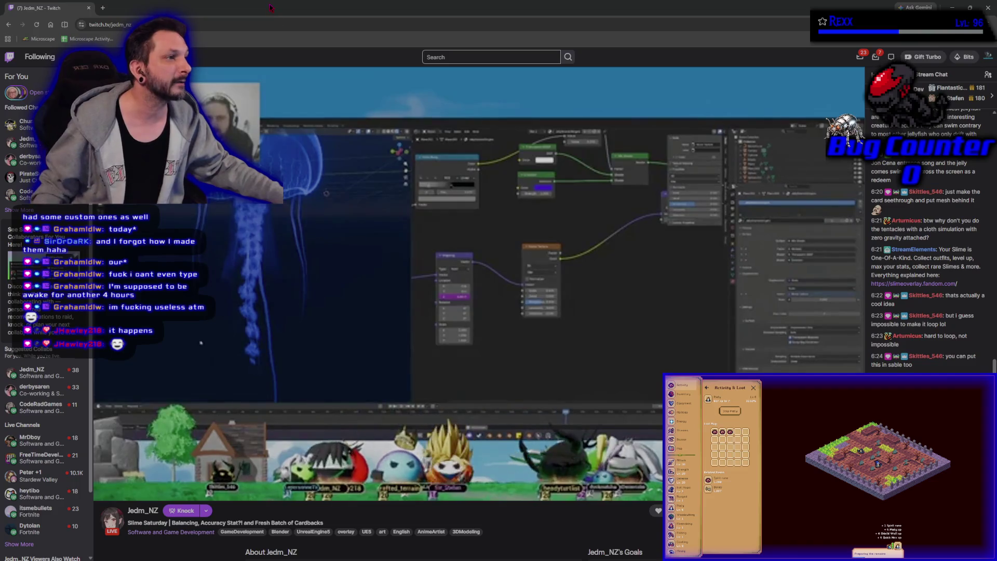
pyautogui.press('super+Down')
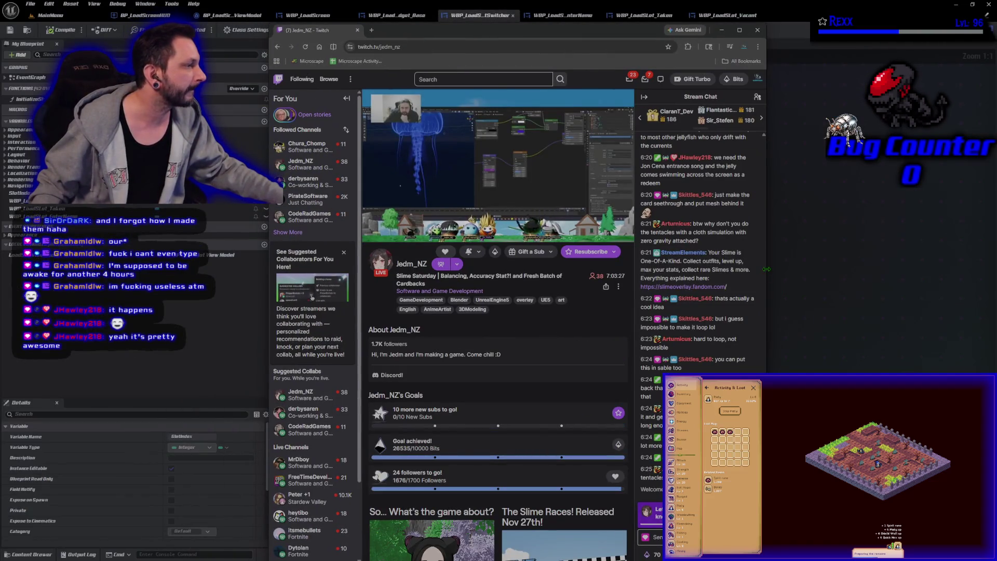
pyautogui.moveTo(618, 238)
pyautogui.doubleClick(412, 30)
pyautogui.moveTo(291, 7)
pyautogui.mouseDown()
pyautogui.moveTo(671, 216)
pyautogui.moveTo(700, 283)
pyautogui.mouseUp()
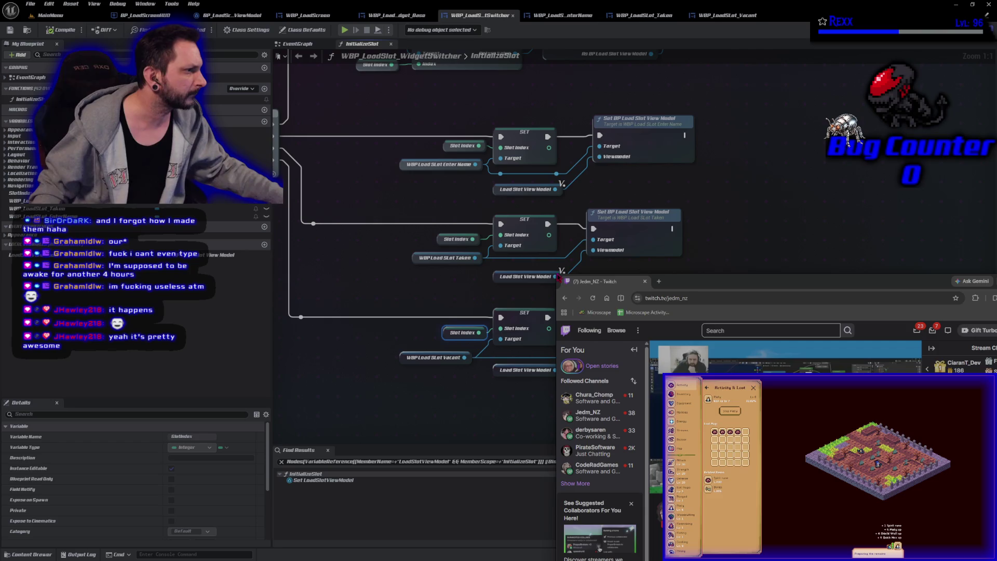
pyautogui.moveTo(559, 279)
pyautogui.mouseDown()
pyautogui.moveTo(412, 182)
pyautogui.moveTo(299, 74)
pyautogui.moveTo(262, 56)
pyautogui.mouseUp()
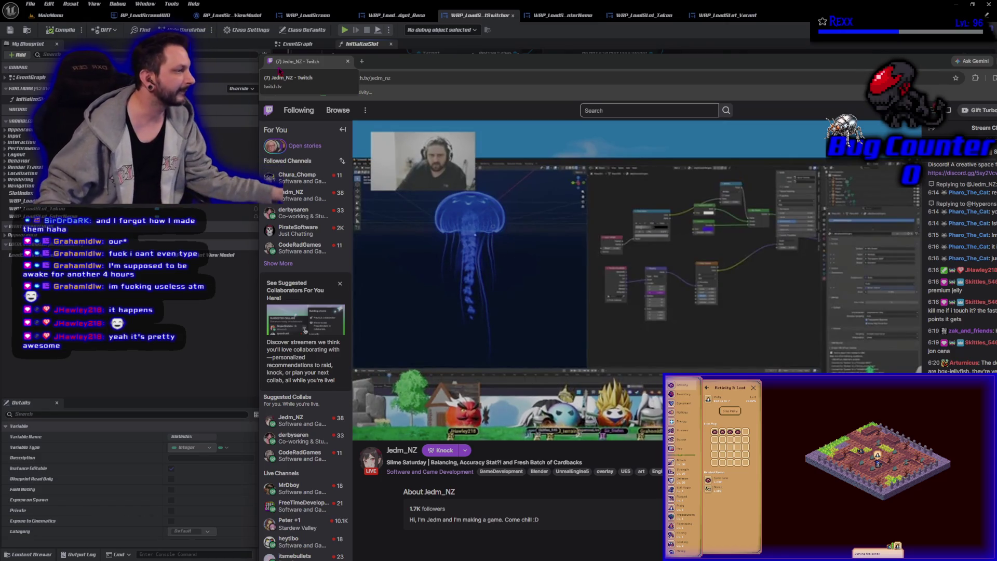
pyautogui.moveTo(425, 65)
pyautogui.mouseDown()
pyautogui.moveTo(361, 42)
pyautogui.moveTo(353, 20)
pyautogui.moveTo(337, 17)
pyautogui.mouseUp()
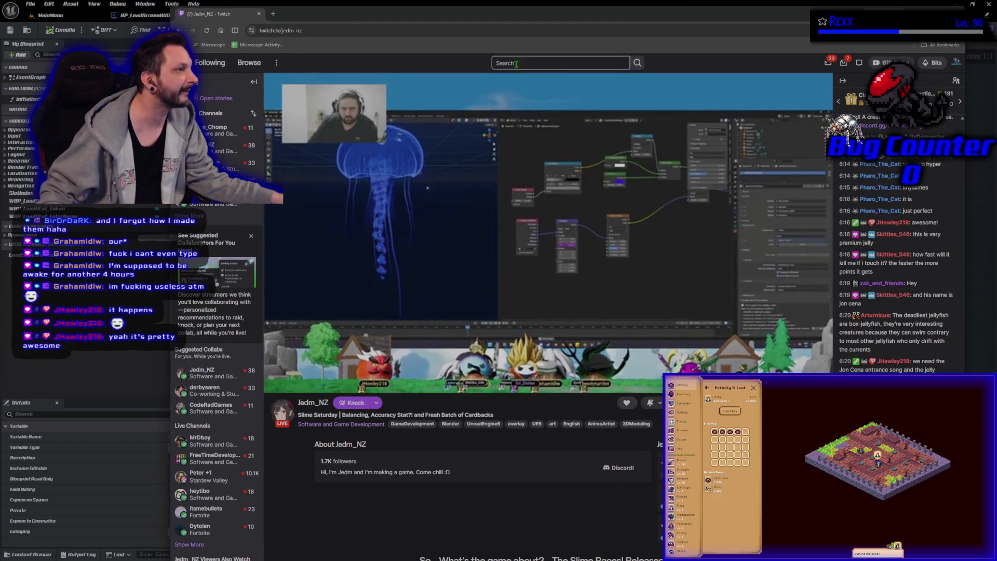
pyautogui.moveTo(598, 6)
pyautogui.mouseDown()
pyautogui.moveTo(569, 76)
pyautogui.moveTo(566, 32)
pyautogui.moveTo(518, 42)
pyautogui.moveTo(452, 6)
pyautogui.moveTo(467, 31)
pyautogui.moveTo(532, 37)
pyautogui.mouseUp()
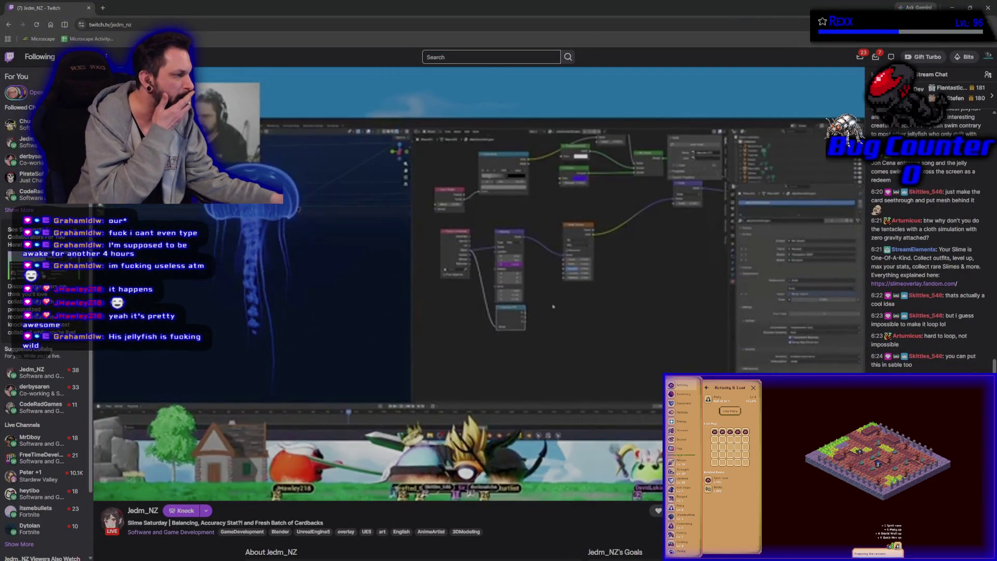
pyautogui.moveTo(458, 355)
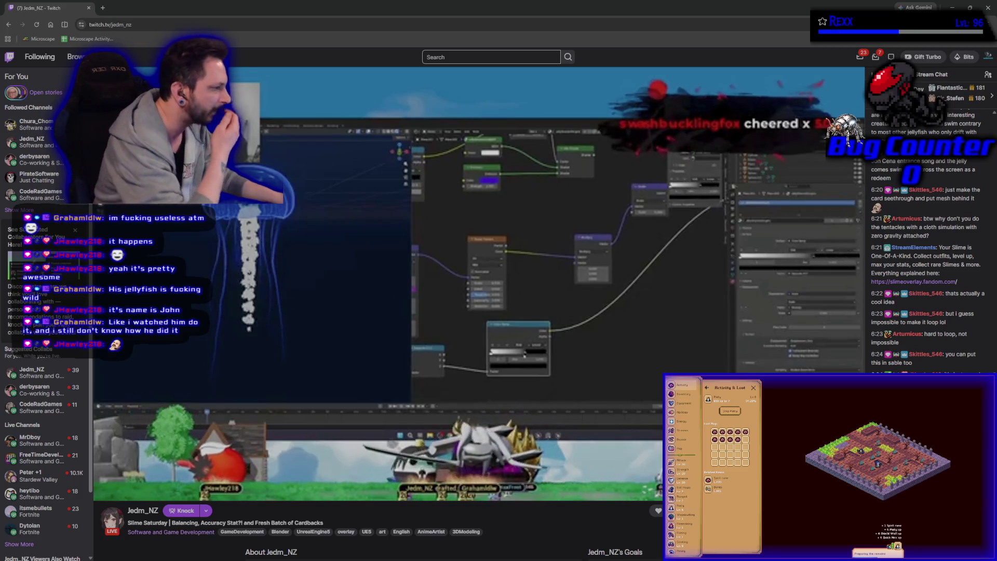
pyautogui.moveTo(522, 249)
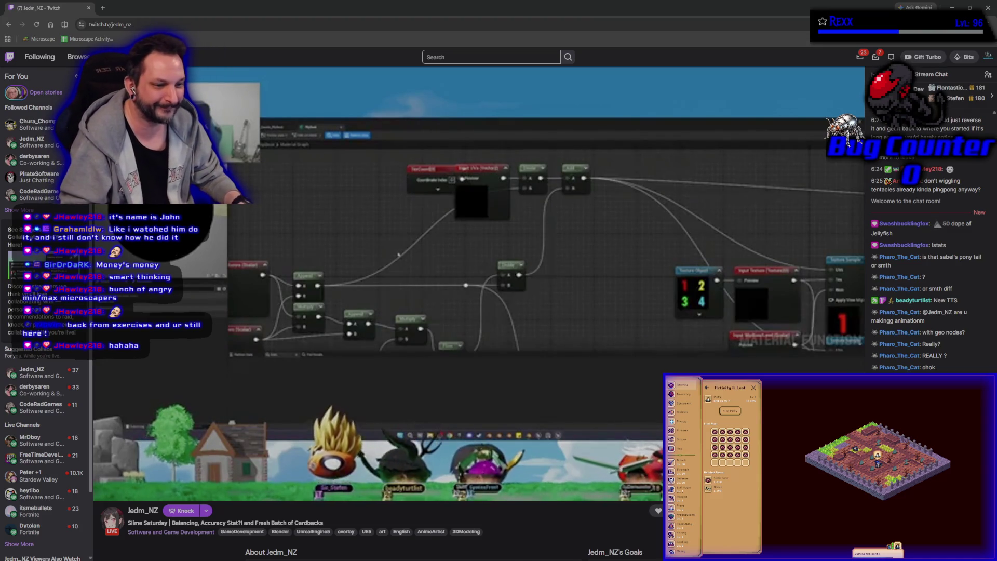
pyautogui.moveTo(314, 255)
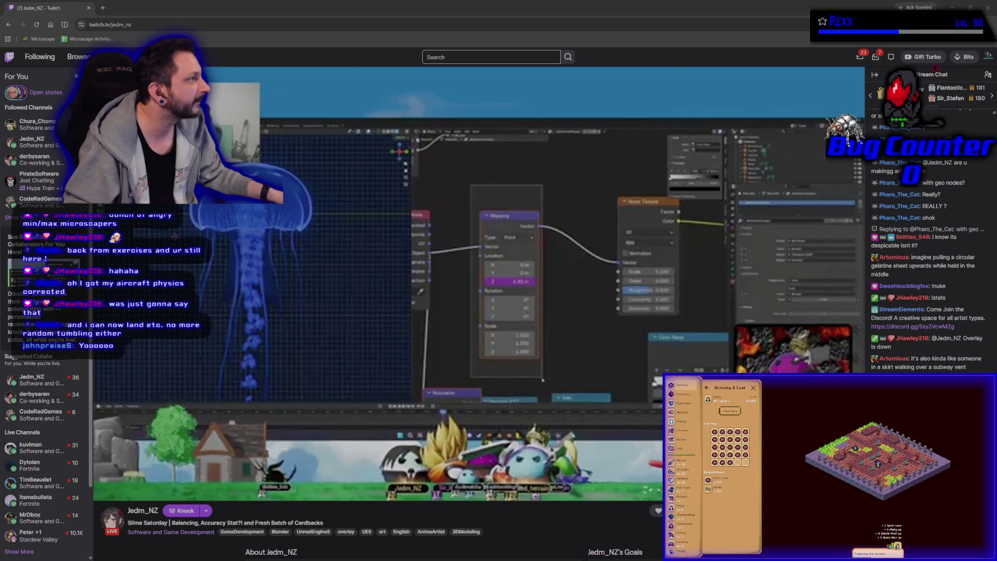
pyautogui.hotkey('alt', 'Tab')
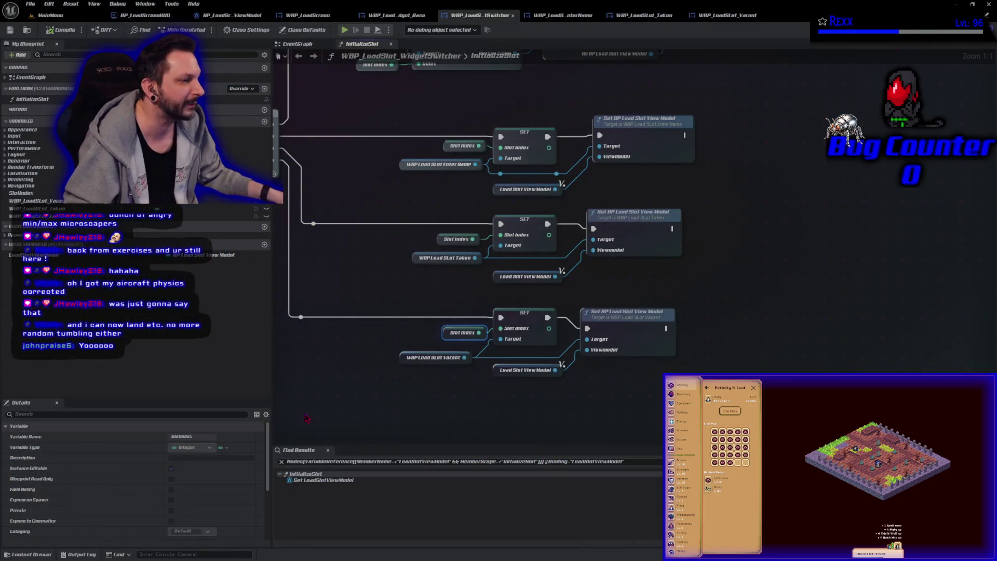
# Deselect the Slot Index node and bring the Microscape game window to the front
pyautogui.click(304, 419)
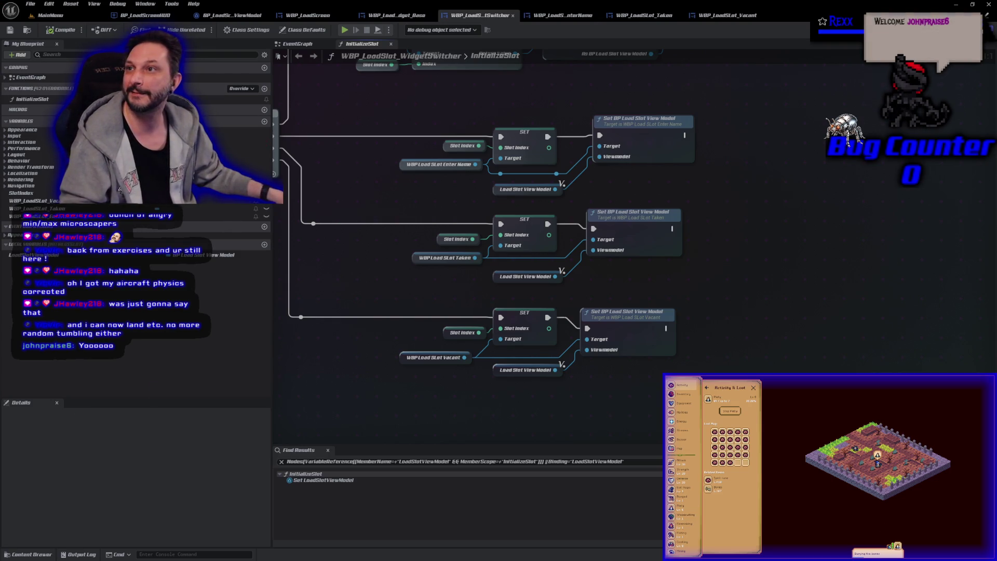
pyautogui.hotkey('alt', 'Tab')
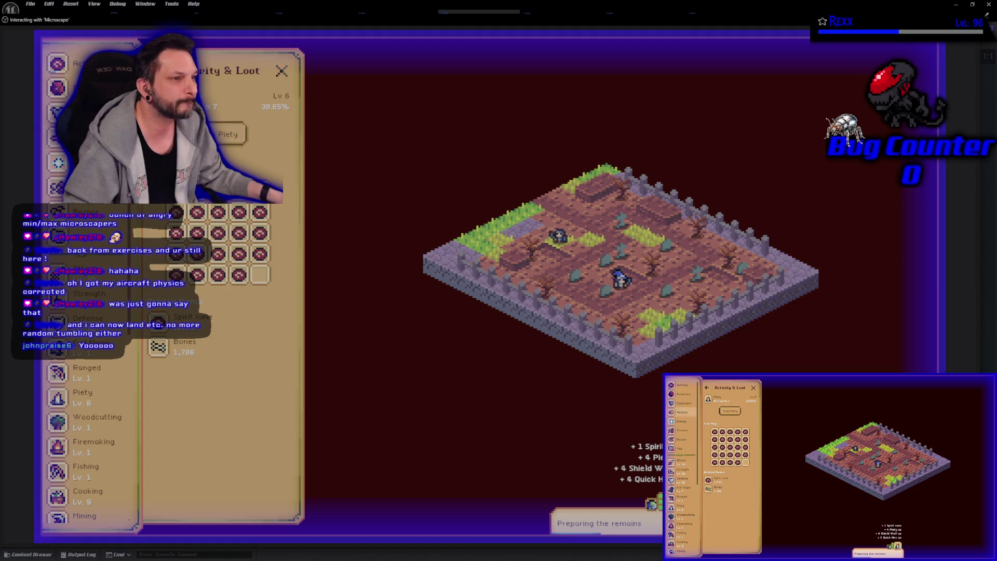
# Check the Inventory, close the Activity & Loot panel, and return to the editor
pyautogui.click(78, 88)
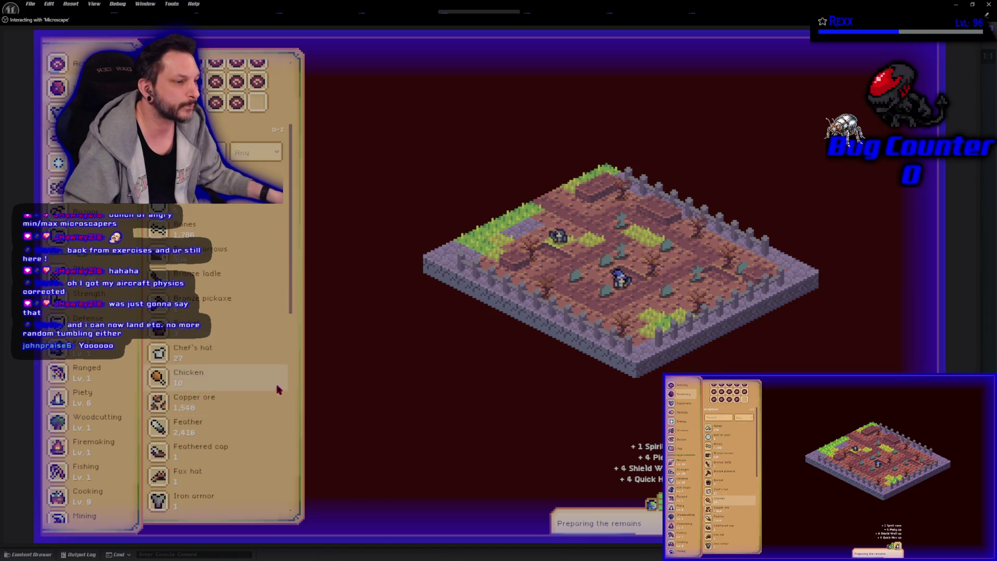
pyautogui.click(78, 63)
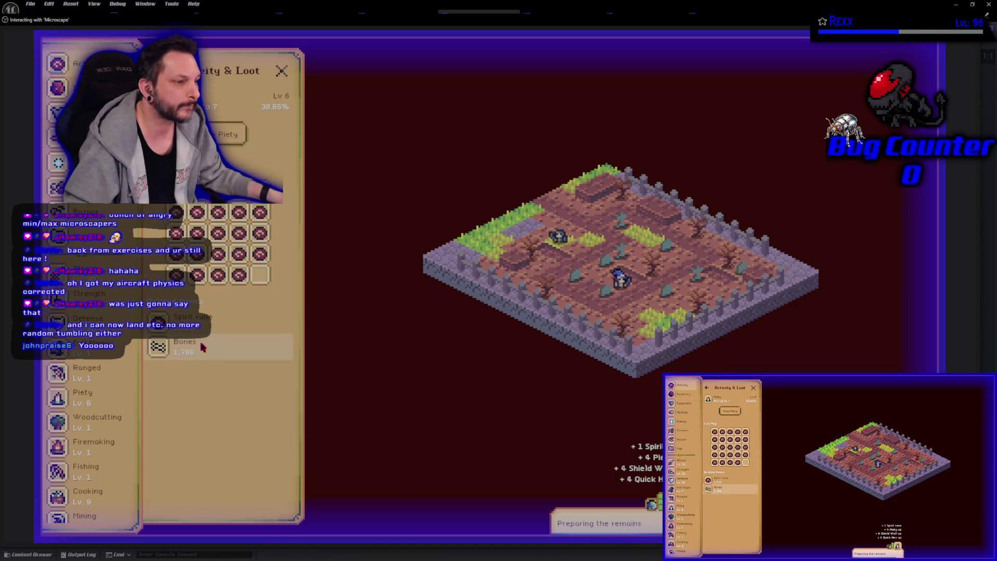
pyautogui.click(282, 71)
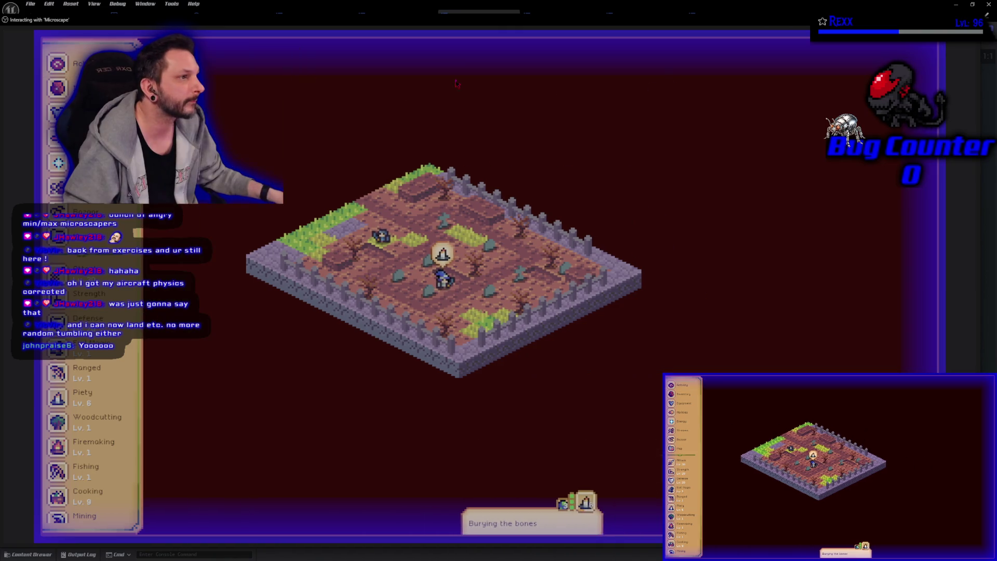
pyautogui.press('Escape')
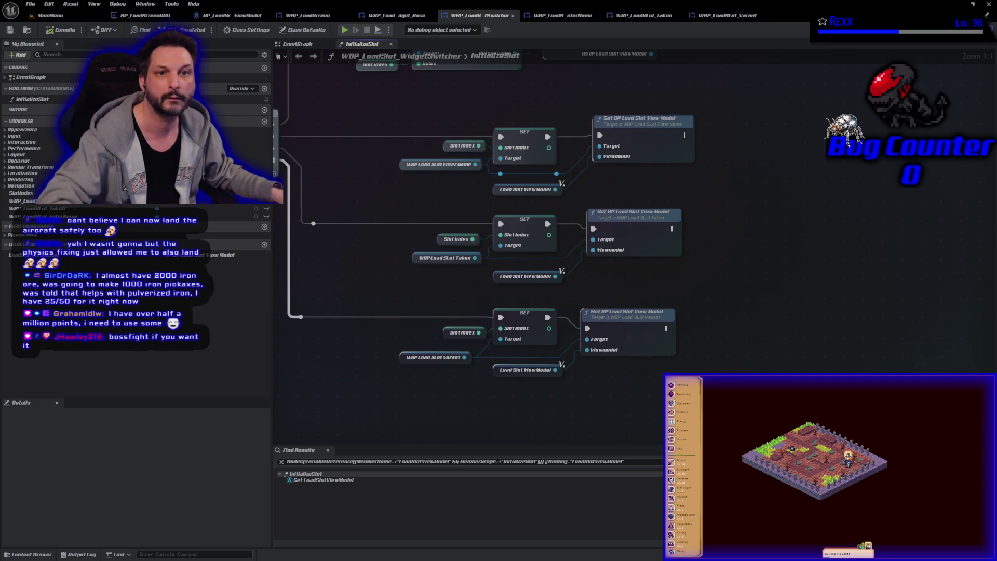
pyautogui.press('super+2')
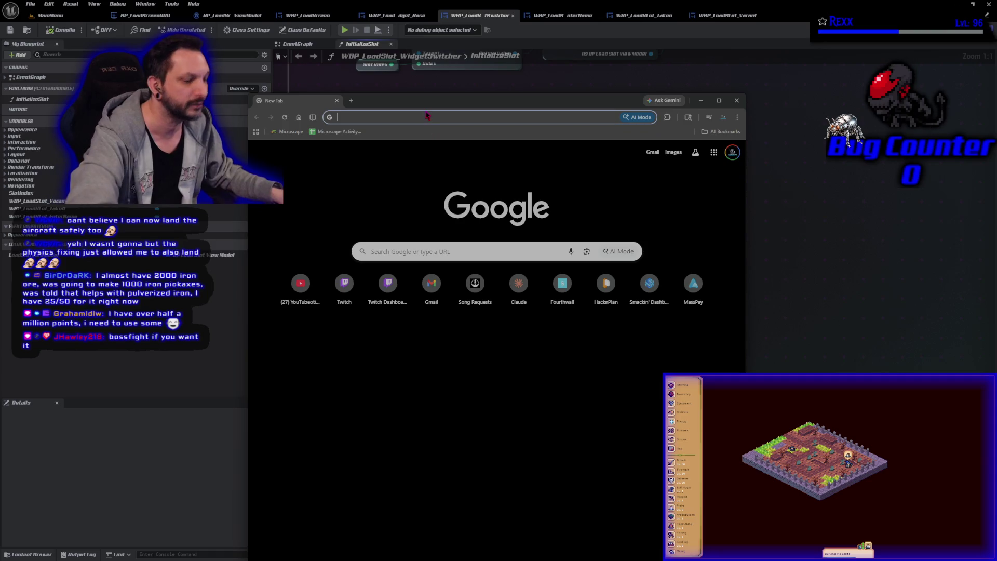
# Load Jedm_NZ's Twitch channel from 'jed' and widen the unmaximized browser window
pyautogui.write('jed')
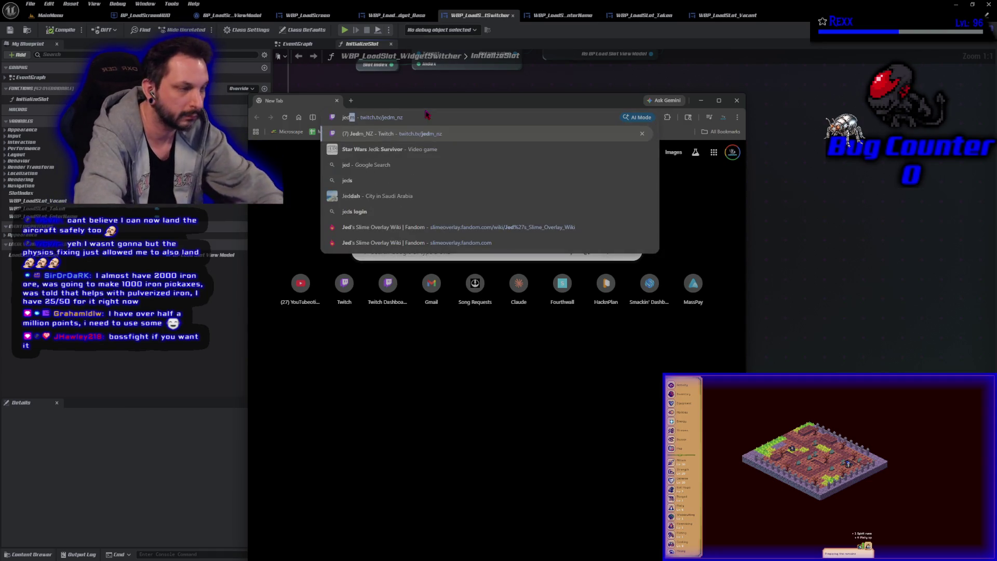
pyautogui.press('Return')
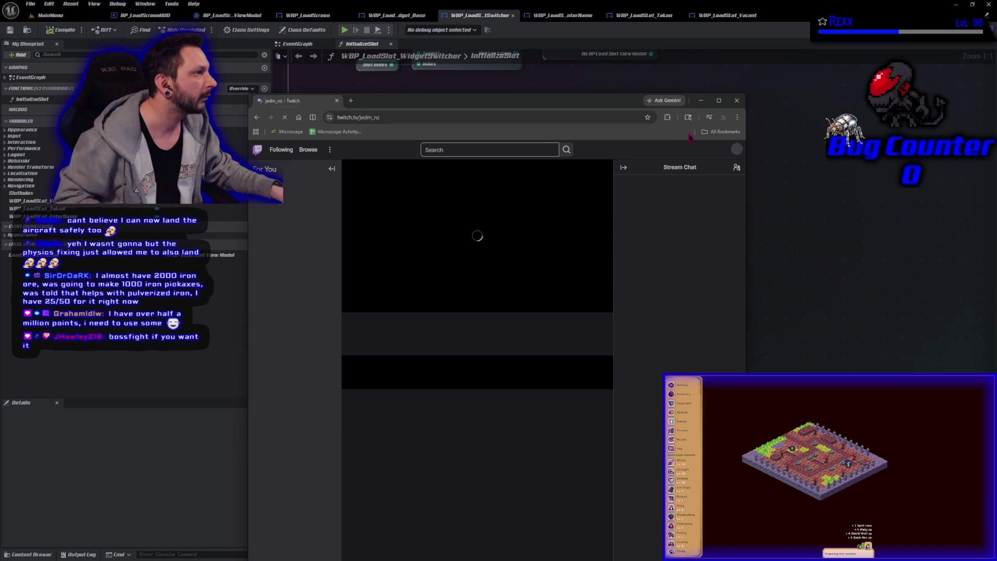
pyautogui.click(717, 101)
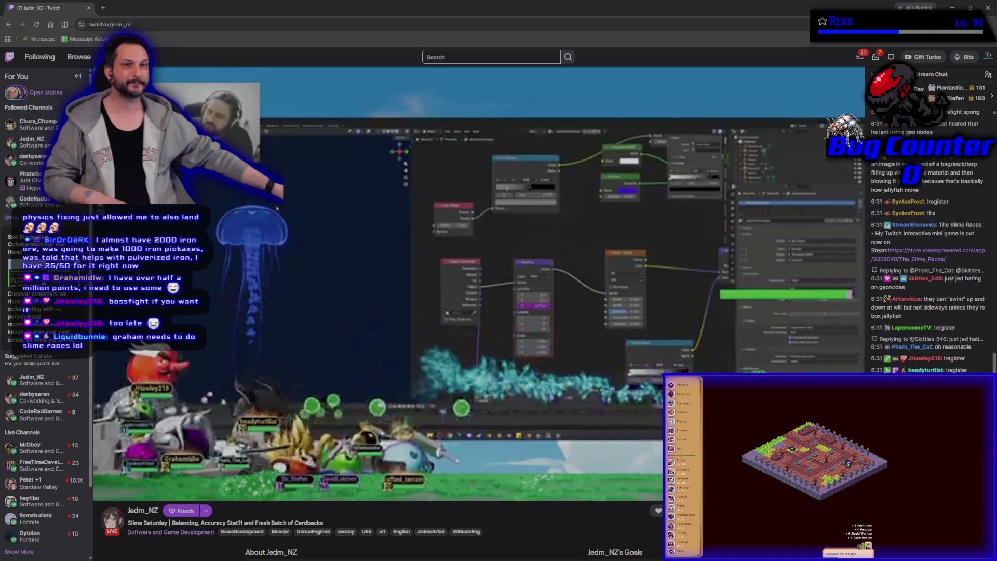
pyautogui.moveTo(542, 11)
pyautogui.mouseDown()
pyautogui.moveTo(519, 45)
pyautogui.moveTo(356, 31)
pyautogui.moveTo(508, 45)
pyautogui.moveTo(450, 40)
pyautogui.mouseUp()
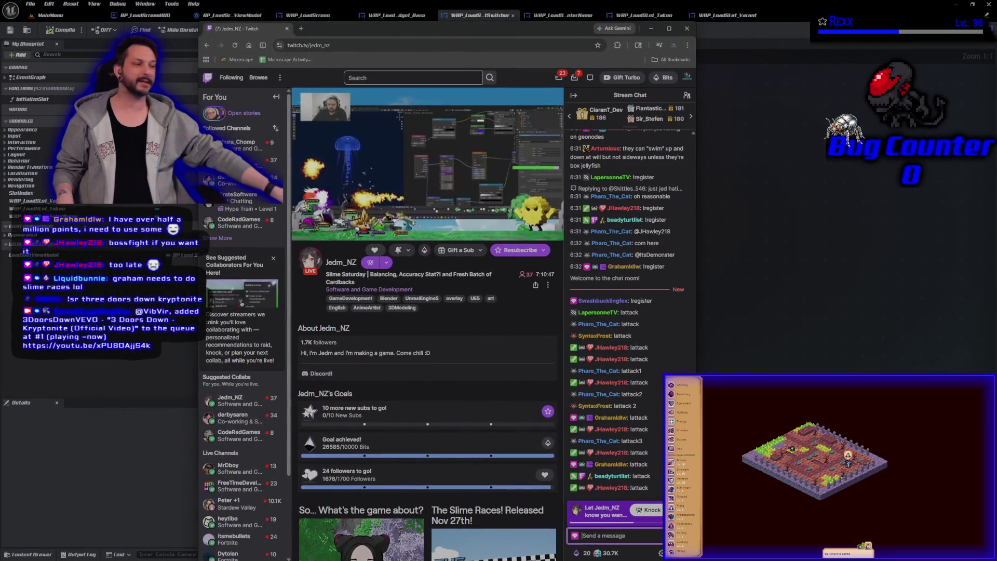
pyautogui.moveTo(702, 366); pyautogui.dragTo(909, 363)
pyautogui.moveTo(910, 363); pyautogui.dragTo(916, 359)
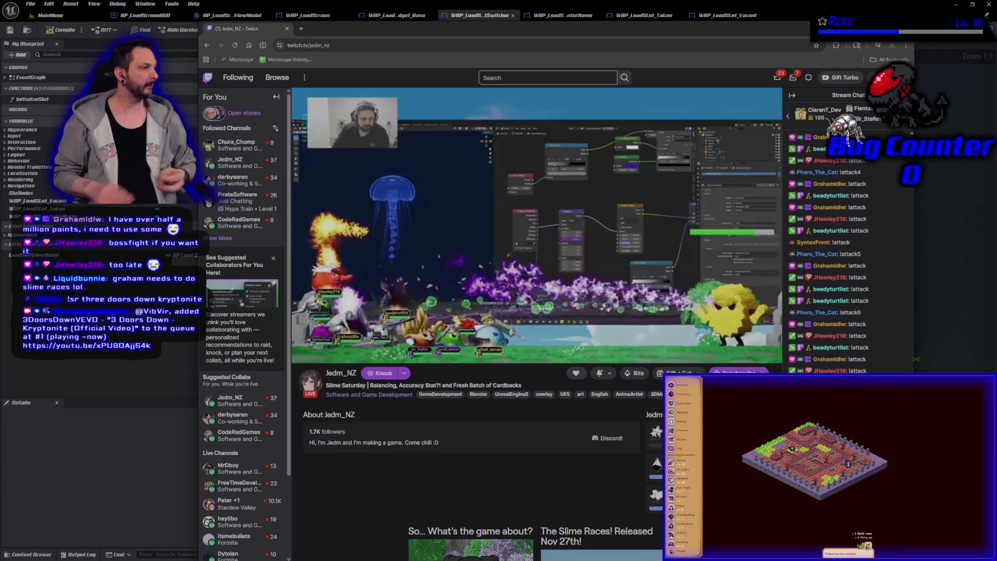
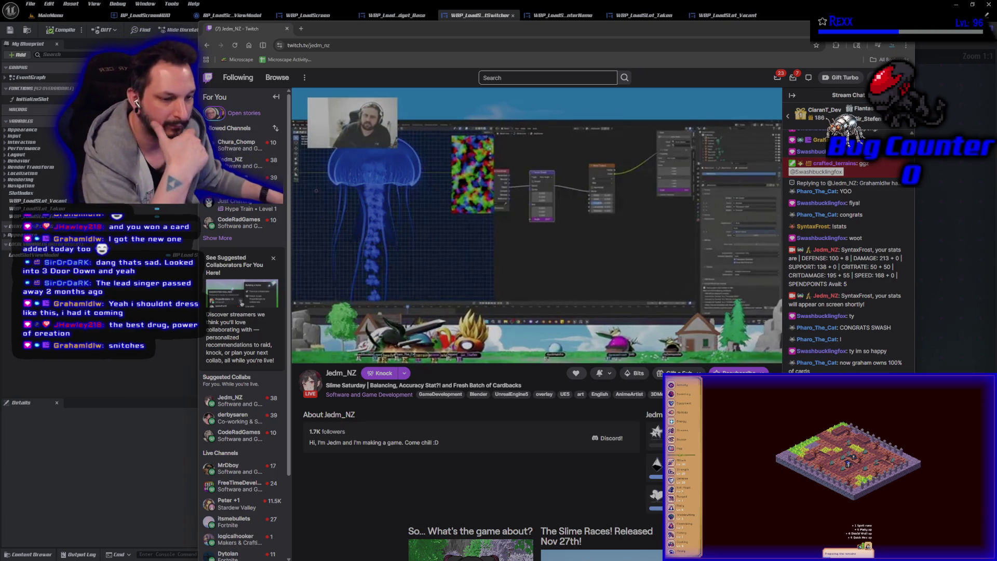
# Leave the Twitch channel page and return to the InitializeSlot graph in the Blueprint editor
pyautogui.moveTo(737, 292)
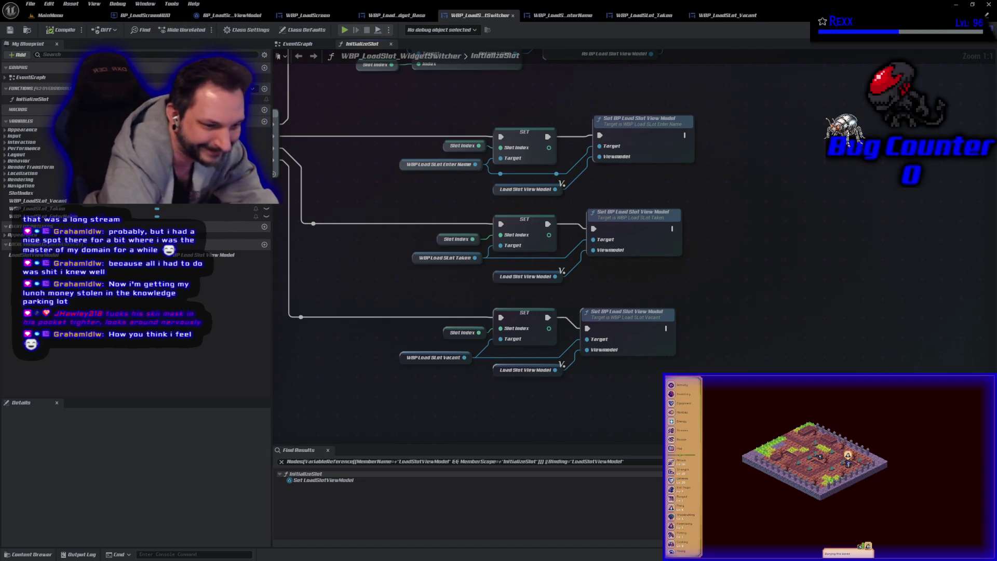
# Wire SET Slot Index and Set BP Load Slot View Model for the Enter Name, Taken and Vacant widgets
pyautogui.moveTo(242, 88)
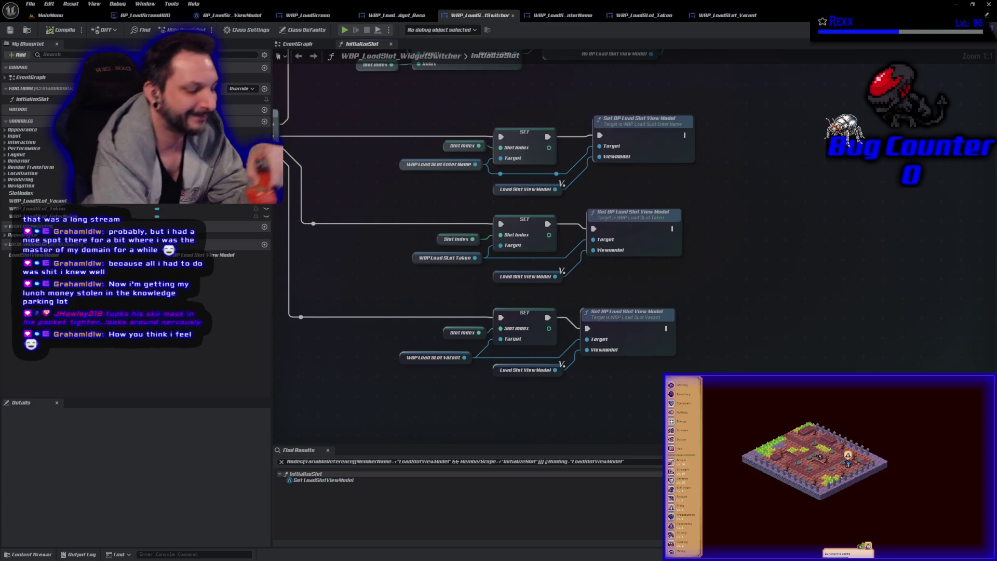
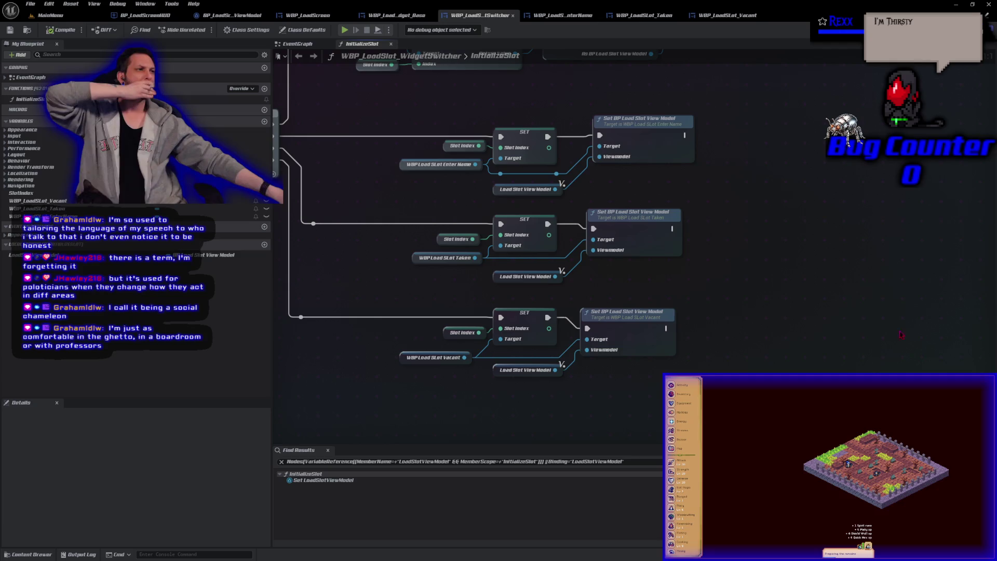
# Close the Unreal Editor window, leaving Rider with LoadScreenHUD.h open
pyautogui.click(989, 8)
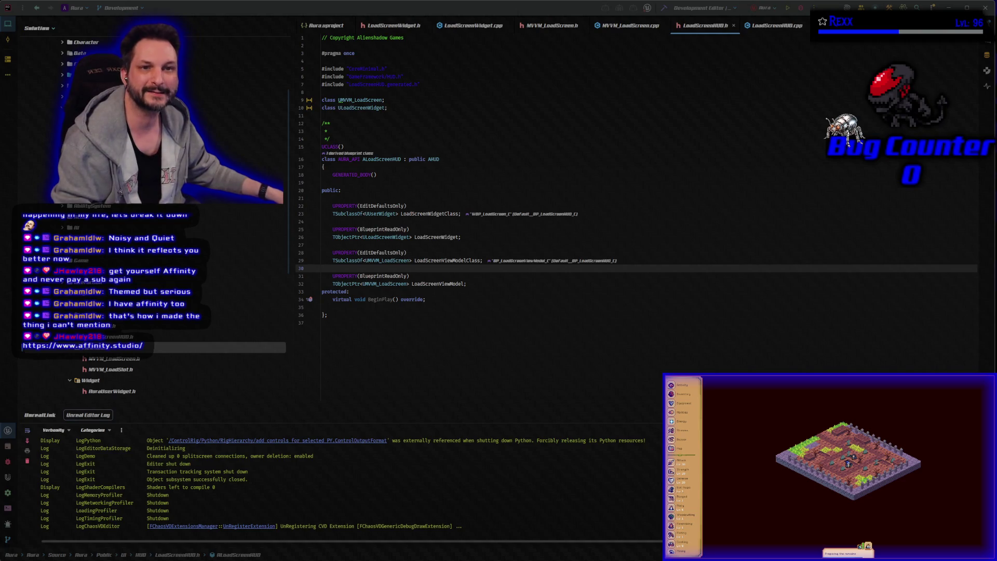
# Maximize the Affinity website in Chrome, review the LoadScreenHUD.h header, then return to Chrome
pyautogui.moveTo(996, 89)
pyautogui.mouseDown()
pyautogui.moveTo(838, 88)
pyautogui.moveTo(604, 57)
pyautogui.mouseUp()
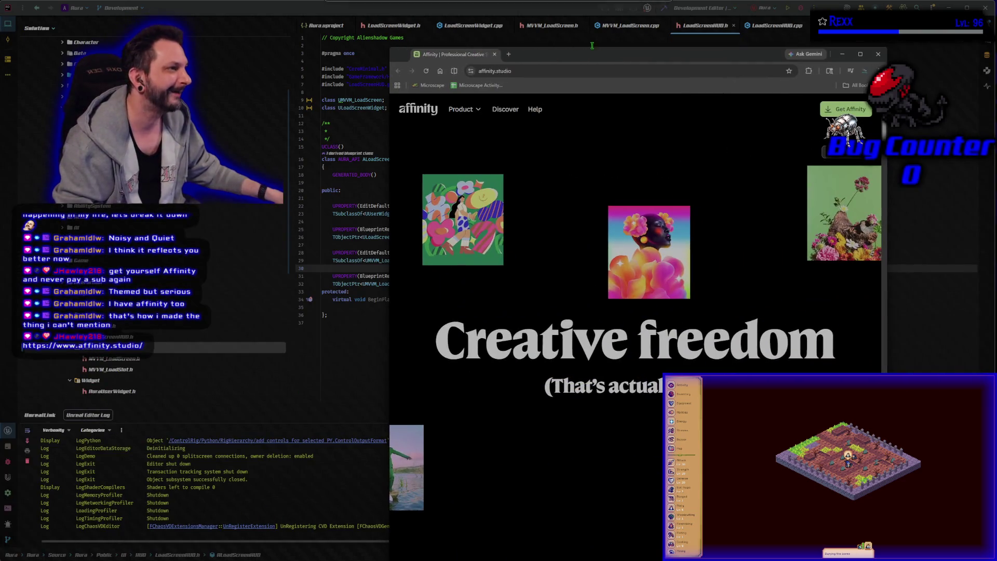
pyautogui.doubleClick(604, 57)
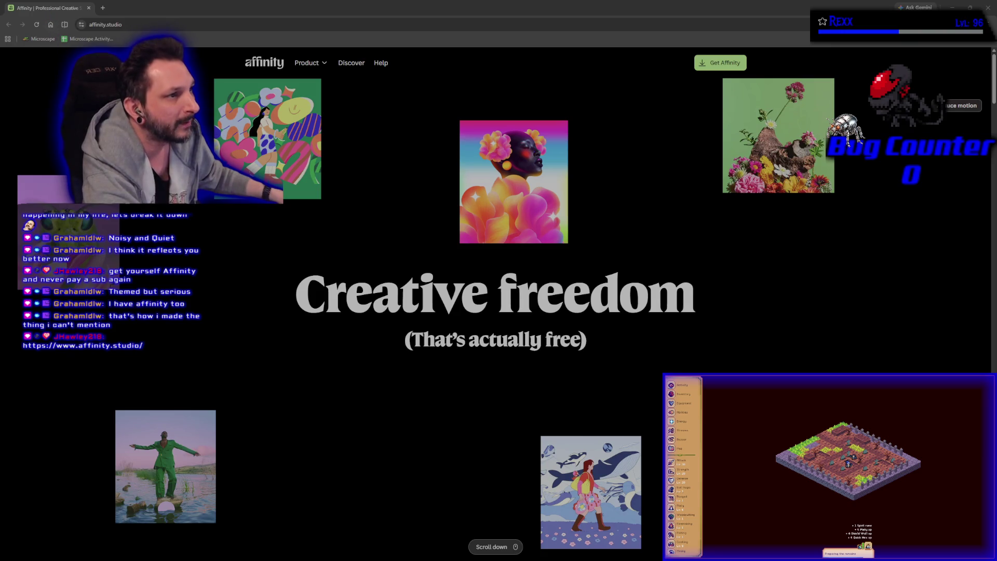
pyautogui.hotkey('alt', 'Tab')
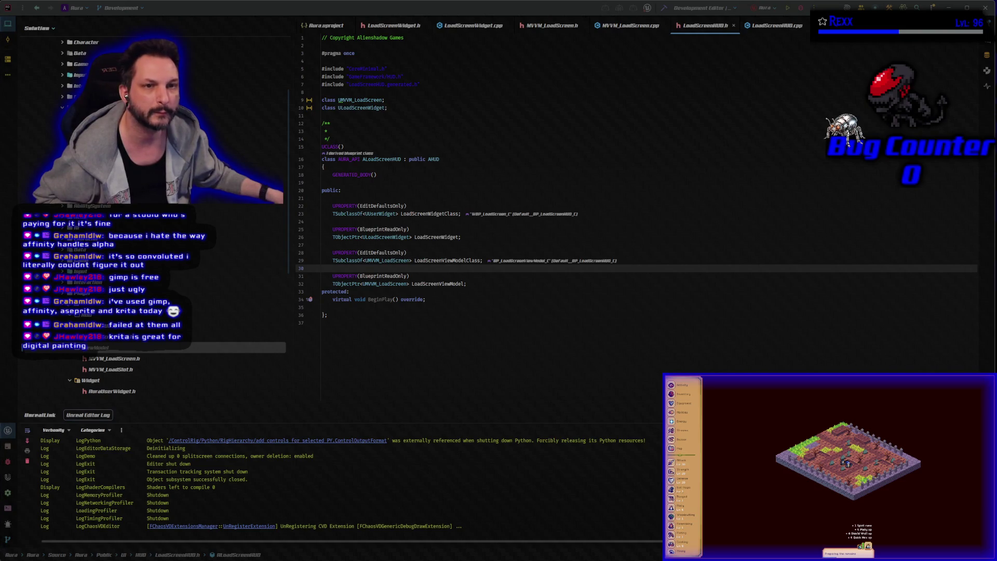
pyautogui.hotkey('alt', 'Tab')
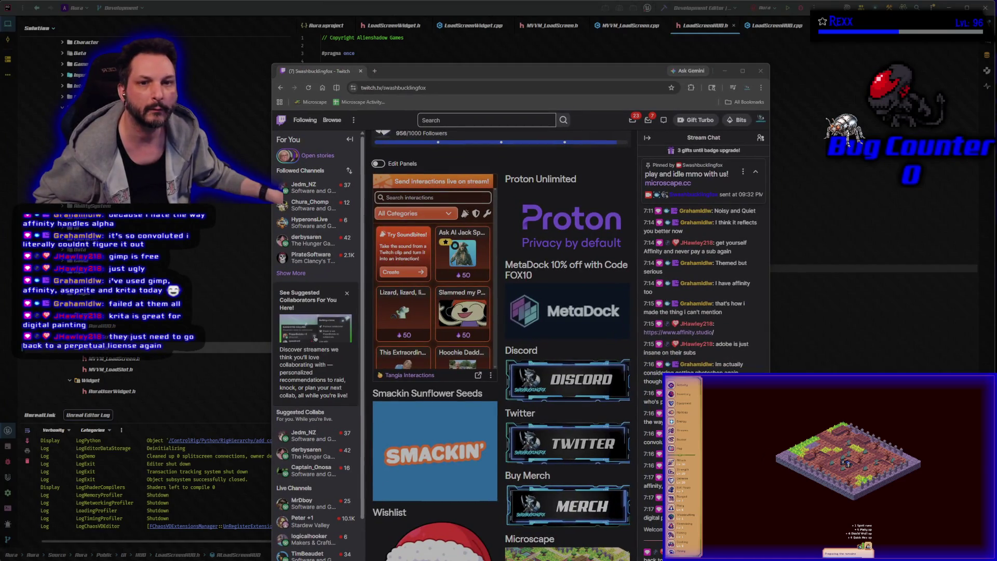
# Nudge the Twitch channel window up-left and scroll through its channel panels
pyautogui.moveTo(464, 82); pyautogui.dragTo(447, 45)
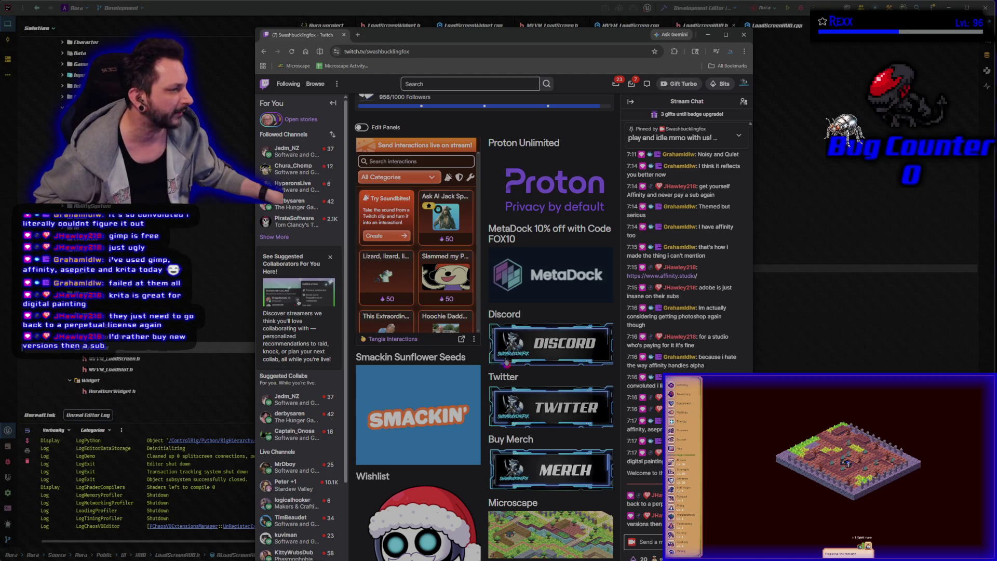
pyautogui.scroll(-2, 483, 327)
pyautogui.scroll(1, 482, 327)
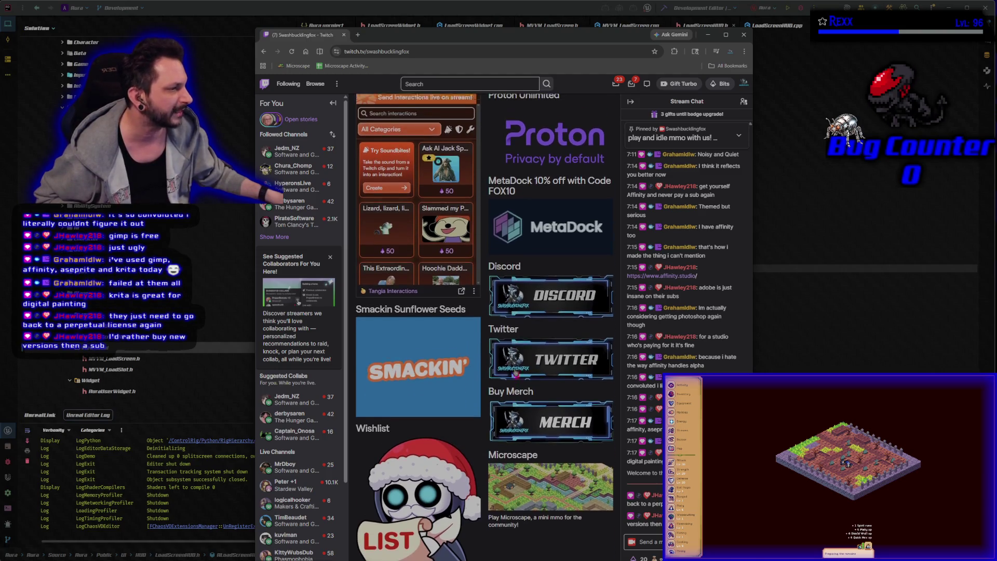